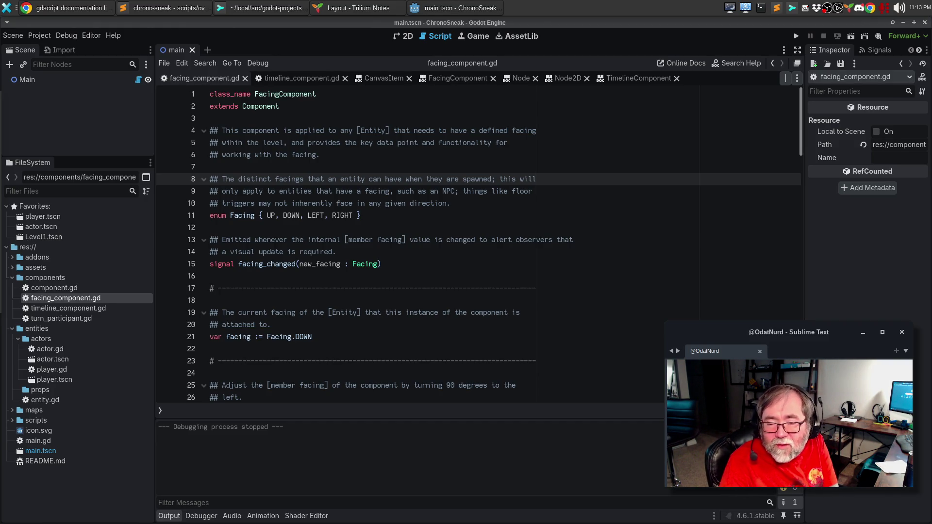
Step: Open the generated FacingComponent class reference page in the Godot help
{"action": "scroll", "coordinate": [394, 321], "scroll_direction": "down", "scroll_amount": 7}
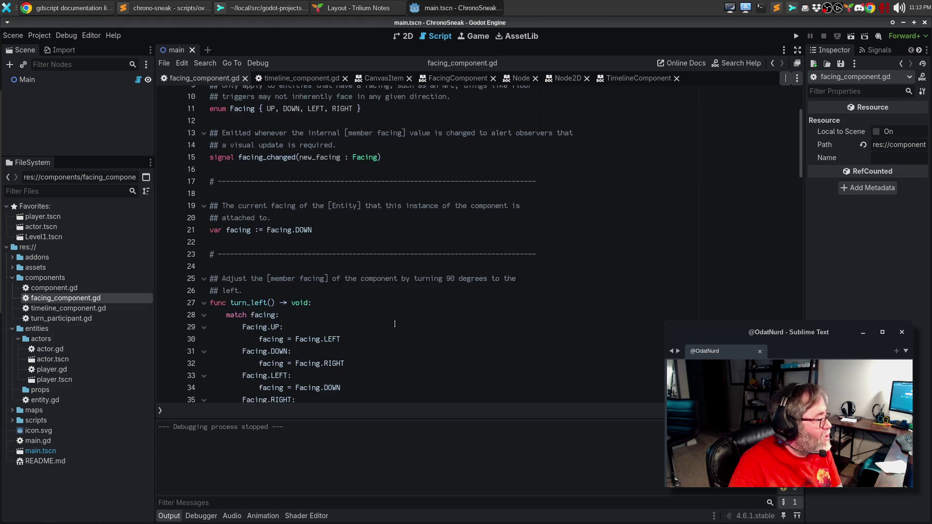
{"action": "scroll", "coordinate": [394, 322], "scroll_direction": "down", "scroll_amount": 13}
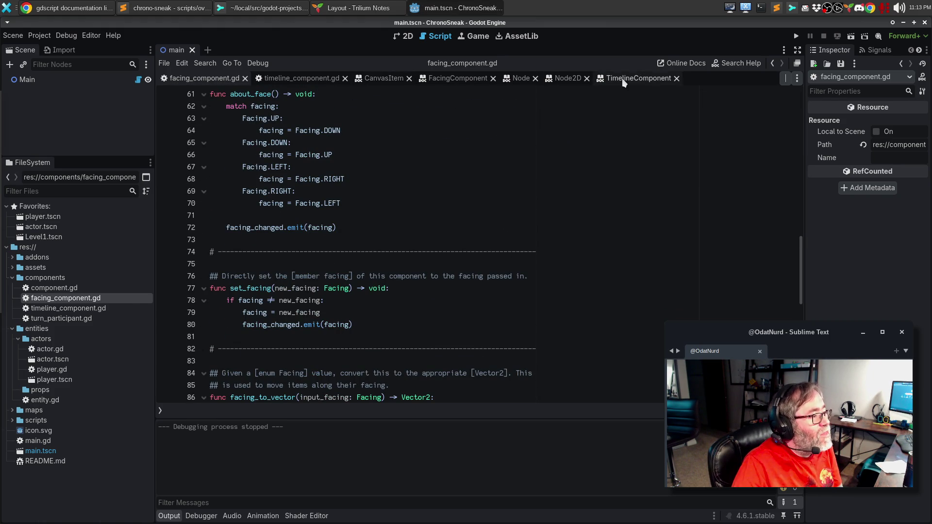
{"action": "left_click", "coordinate": [449, 81]}
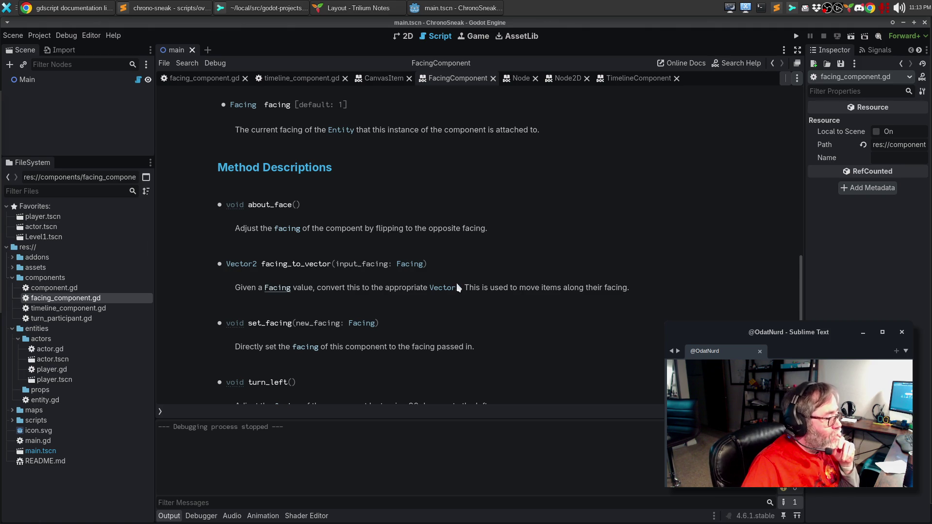
Step: Jump to the Facing enum description and highlight the facing property's default value of 1
{"action": "left_click", "coordinate": [284, 292]}
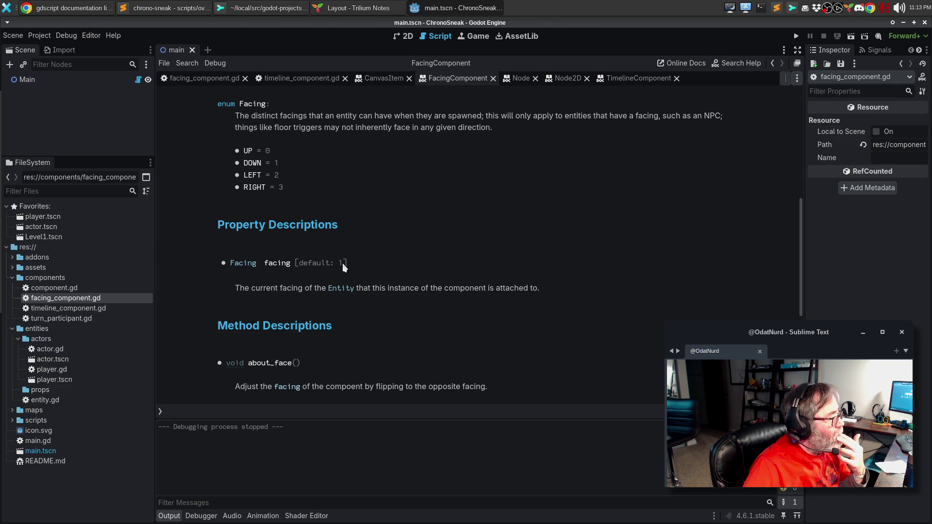
{"action": "left_click_drag", "start_coordinate": [338, 264], "coordinate": [348, 264]}
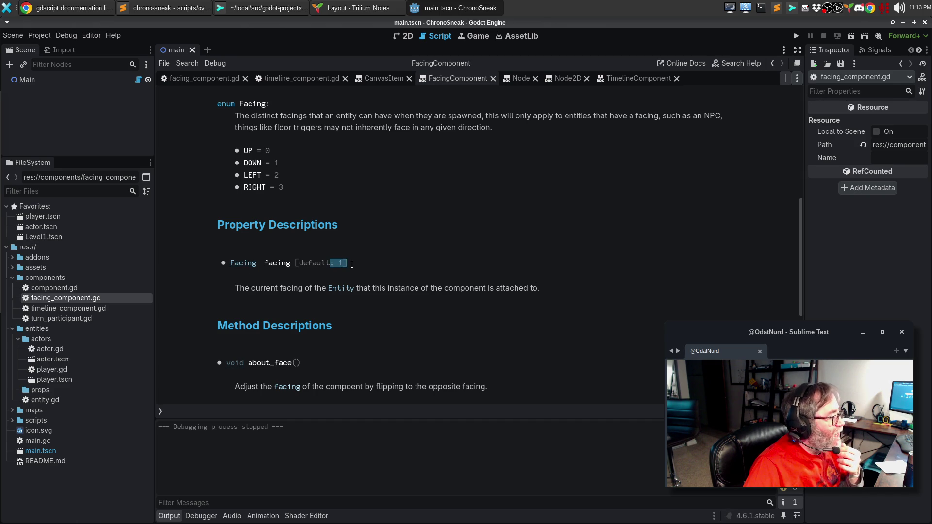
{"action": "left_click", "coordinate": [379, 267]}
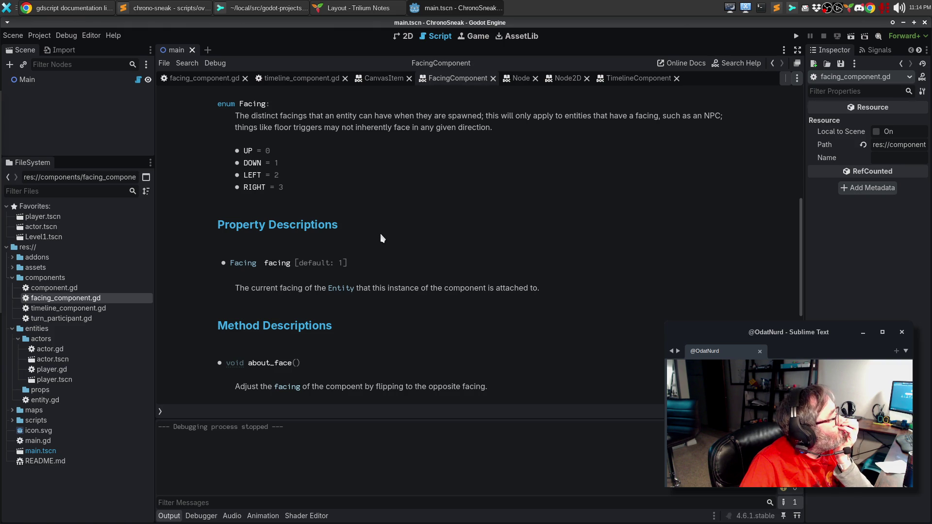
Step: Search Google for 'gdscript enum documentation is showing the number value and not the name of the enum member'
{"action": "left_click", "coordinate": [79, 10]}
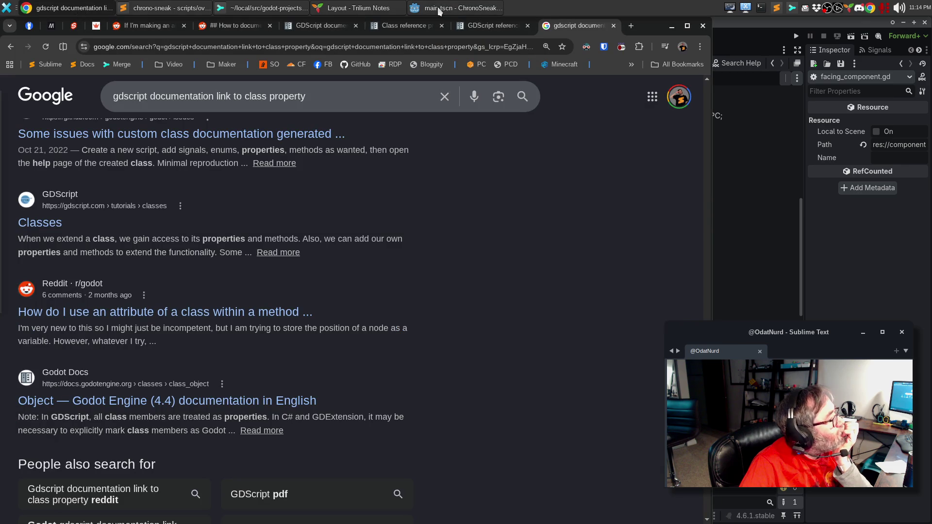
{"action": "left_click", "coordinate": [355, 96]}
{"action": "key", "text": "ctrl+a"}
{"action": "type", "text": "g"}
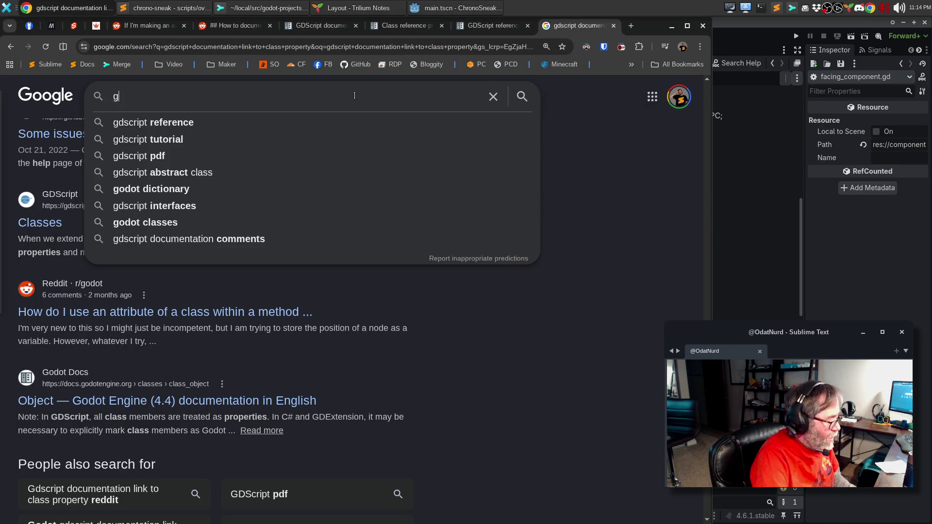
{"action": "type", "text": "dscript enum docuemn"}
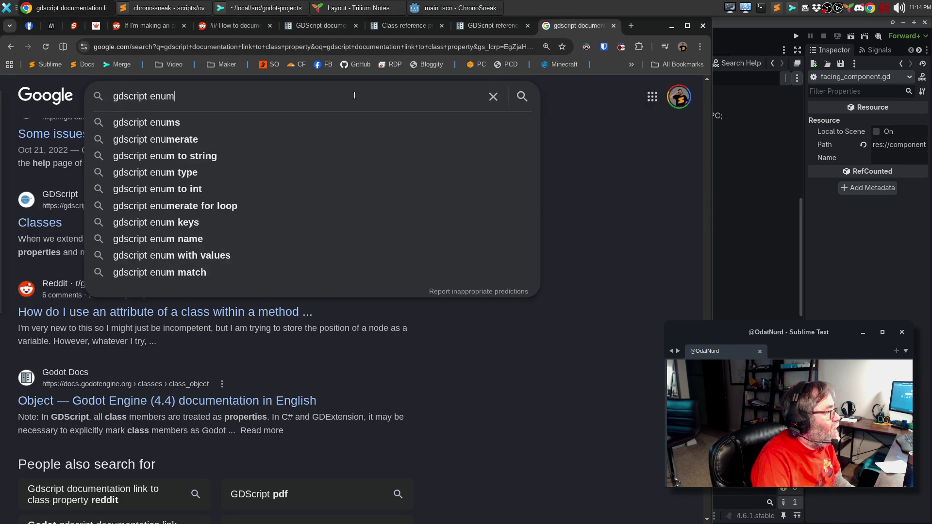
{"action": "key", "text": "BackSpace"}
{"action": "key", "text": "BackSpace"}
{"action": "key", "text": "BackSpace"}
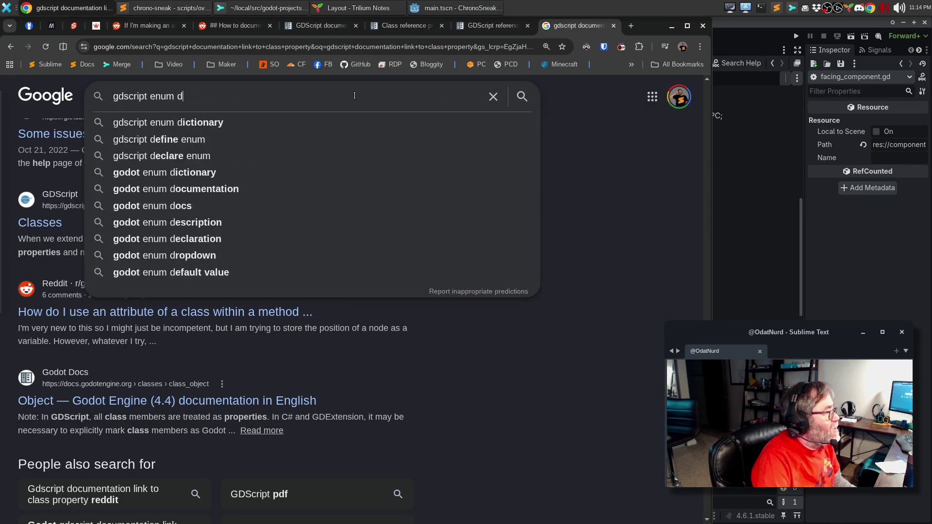
{"action": "type", "text": "ocuime"}
{"action": "key", "text": "BackSpace"}
{"action": "key", "text": "BackSpace"}
{"action": "key", "text": "BackSpace"}
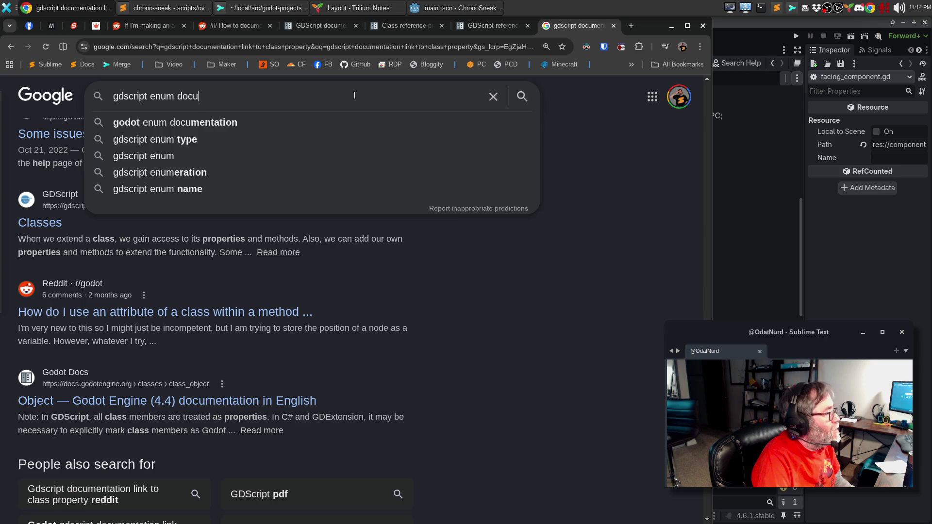
{"action": "type", "text": "mentation is shjowing "}
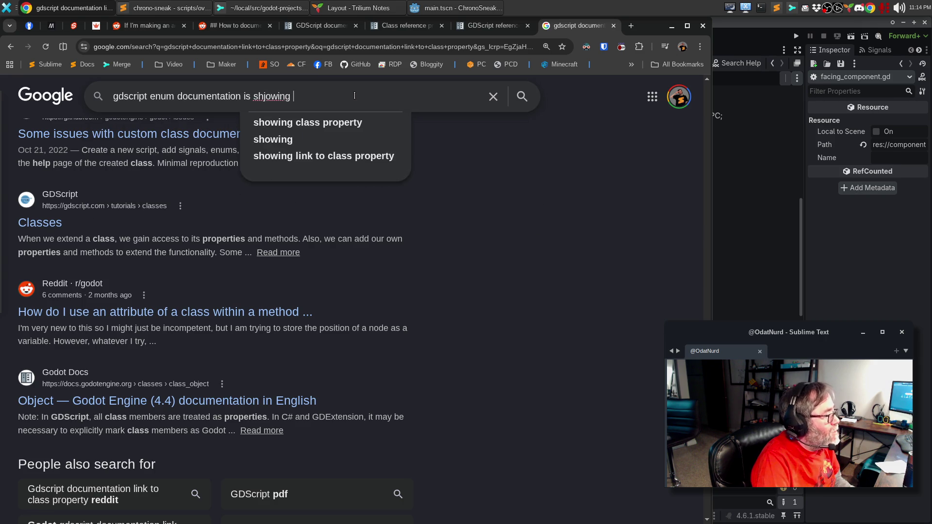
{"action": "key", "text": "BackSpace"}
{"action": "key", "text": "BackSpace"}
{"action": "key", "text": "BackSpace"}
{"action": "key", "text": "BackSpace"}
{"action": "key", "text": "BackSpace"}
{"action": "key", "text": "BackSpace"}
{"action": "key", "text": "BackSpace"}
{"action": "type", "text": "owing the "}
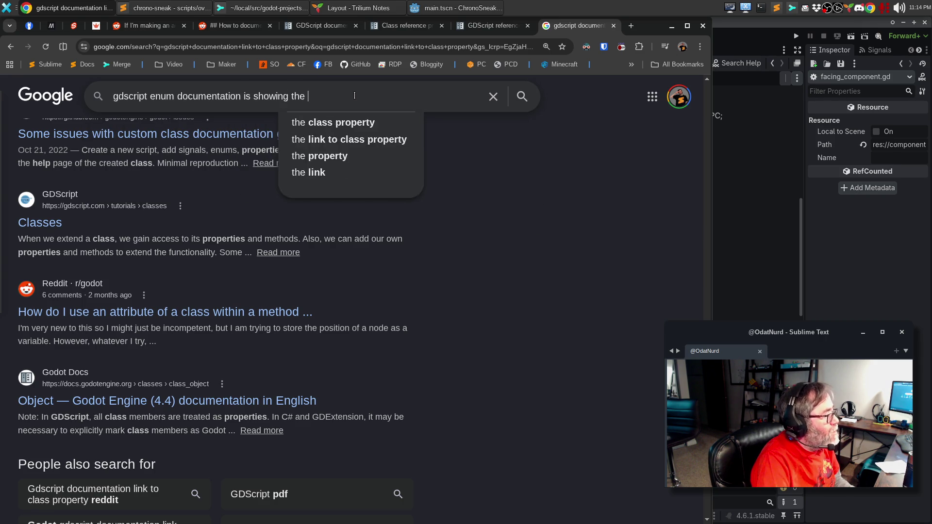
{"action": "type", "text": "number value and not"}
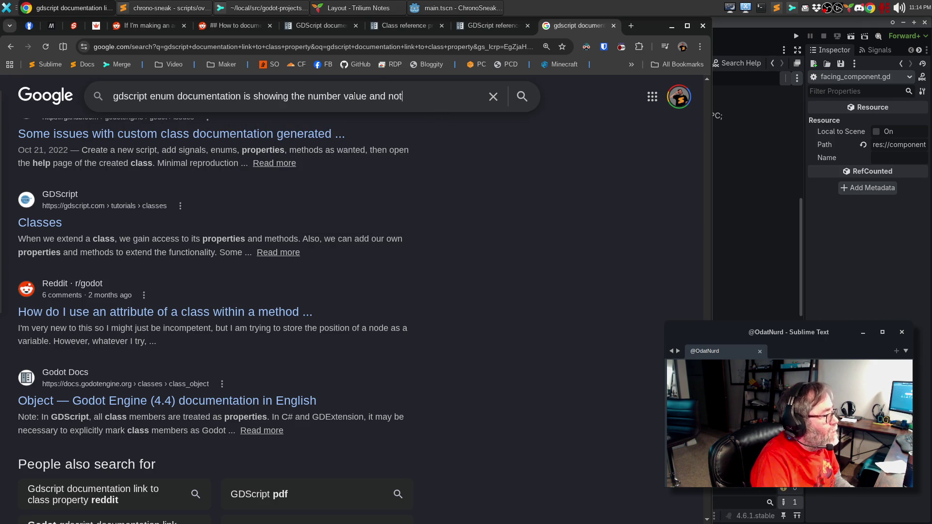
{"action": "type", "text": " the name of the enu"}
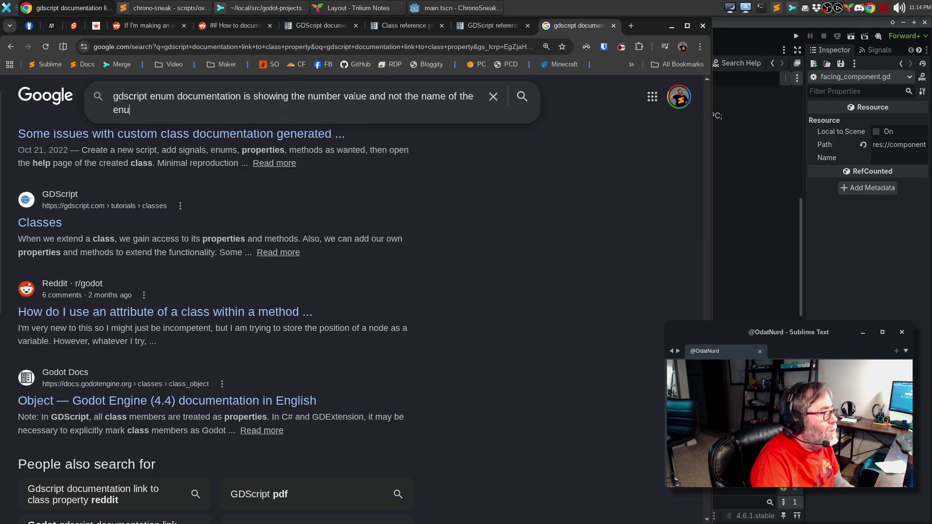
{"action": "type", "text": "m member"}
{"action": "key", "text": "Return"}
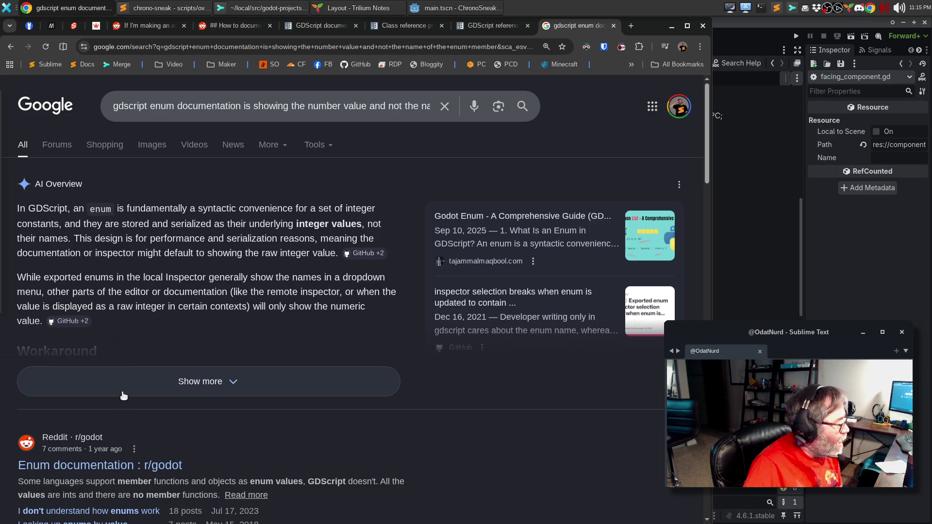
Step: Read the AI Overview on enums being stored as integers, then return to the Godot editor
{"action": "scroll", "coordinate": [121, 391], "scroll_direction": "down", "scroll_amount": 2}
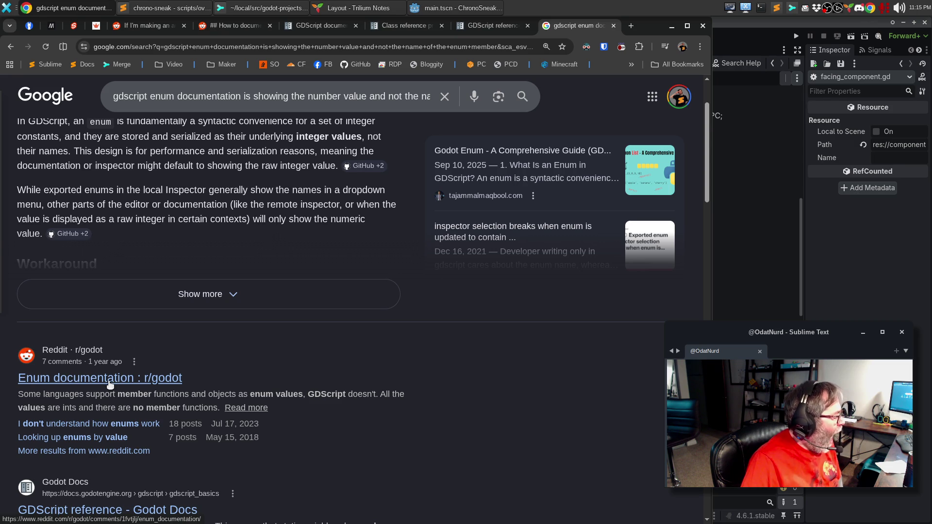
{"action": "scroll", "coordinate": [111, 384], "scroll_direction": "down", "scroll_amount": 3}
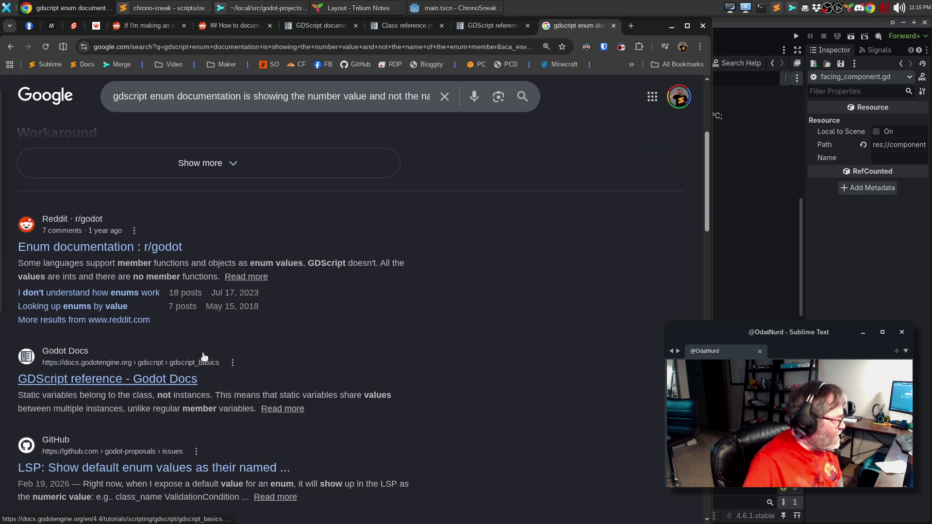
{"action": "scroll", "coordinate": [234, 314], "scroll_direction": "up", "scroll_amount": 5}
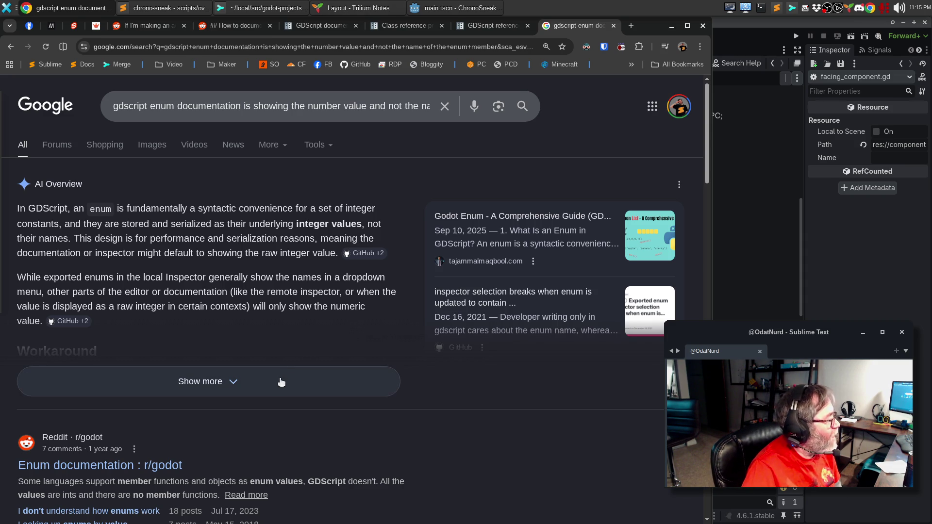
{"action": "left_click", "coordinate": [465, 7]}
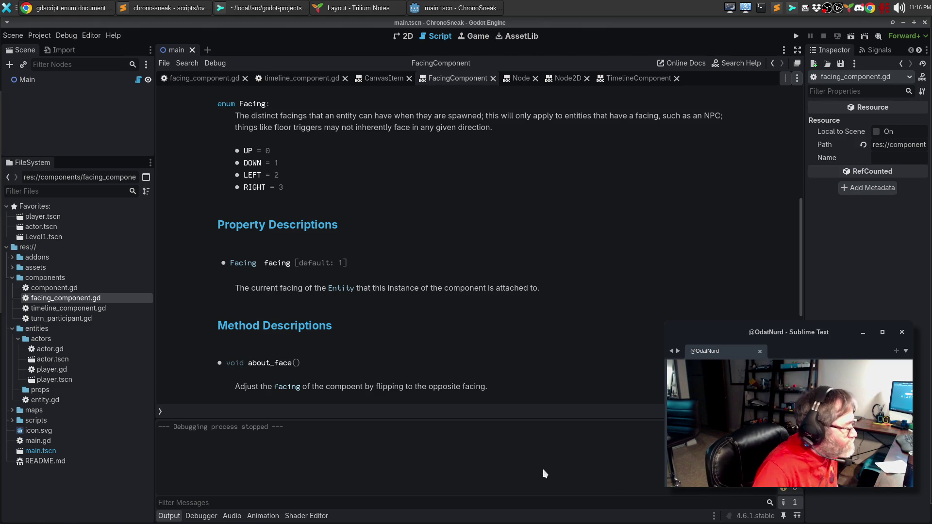
{"action": "scroll", "coordinate": [240, 367], "scroll_direction": "down", "scroll_amount": 4}
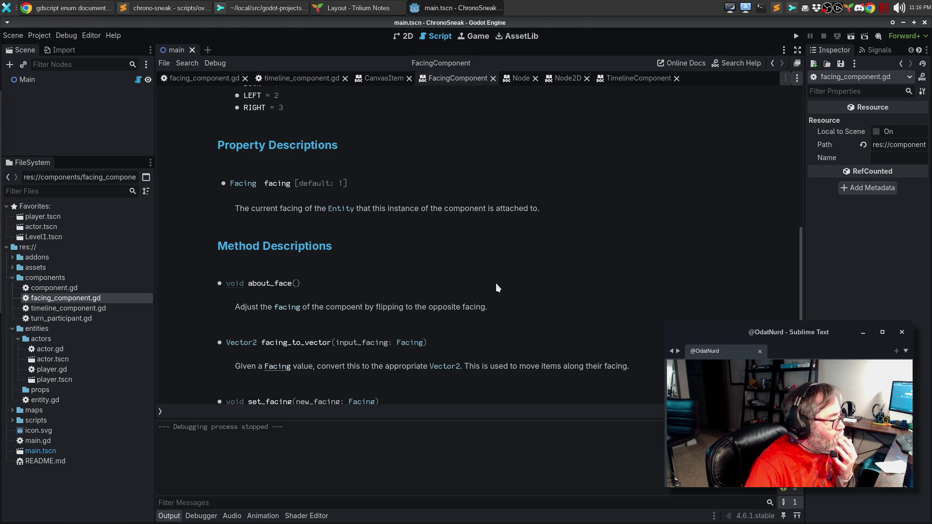
{"action": "scroll", "coordinate": [497, 284], "scroll_direction": "down", "scroll_amount": 8}
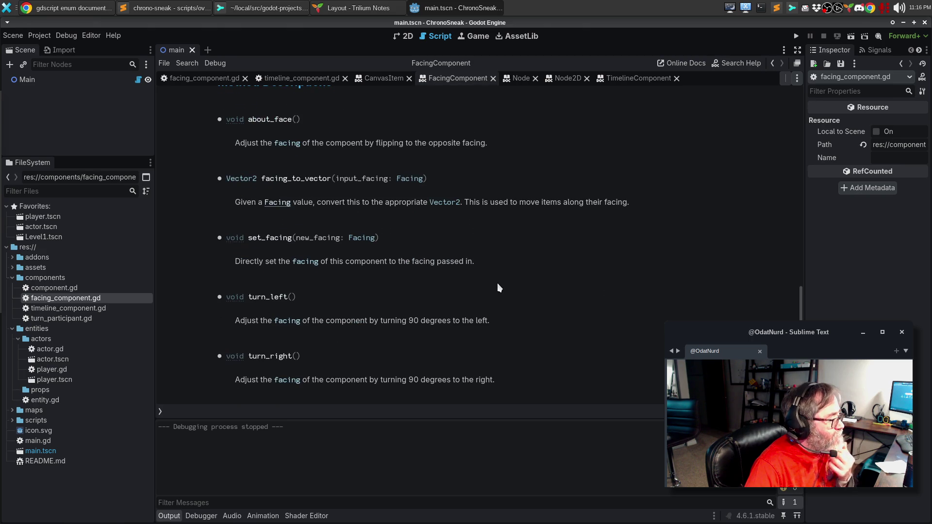